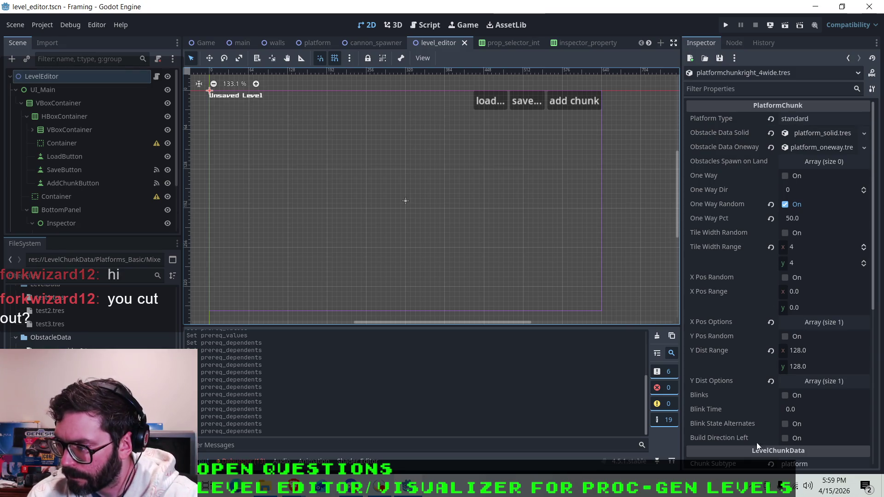
Step: Open and close the hidden system tray icons while looking for OBS
click(754, 487)
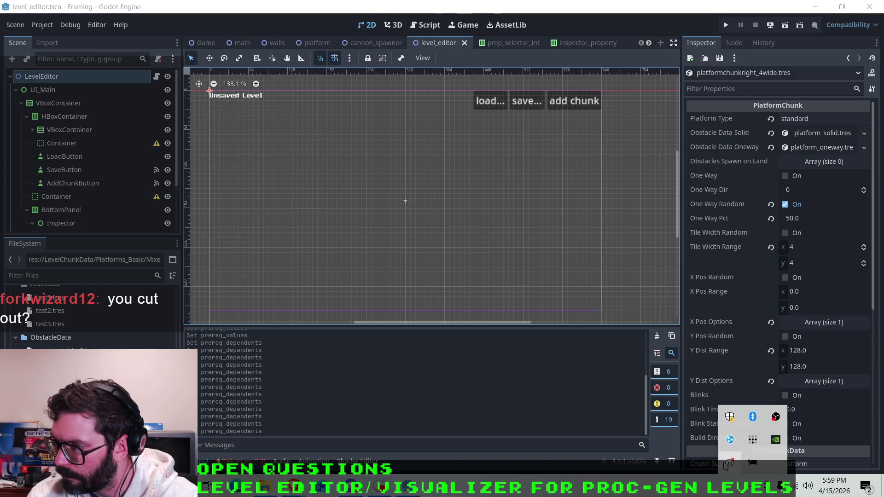
key(Escape)
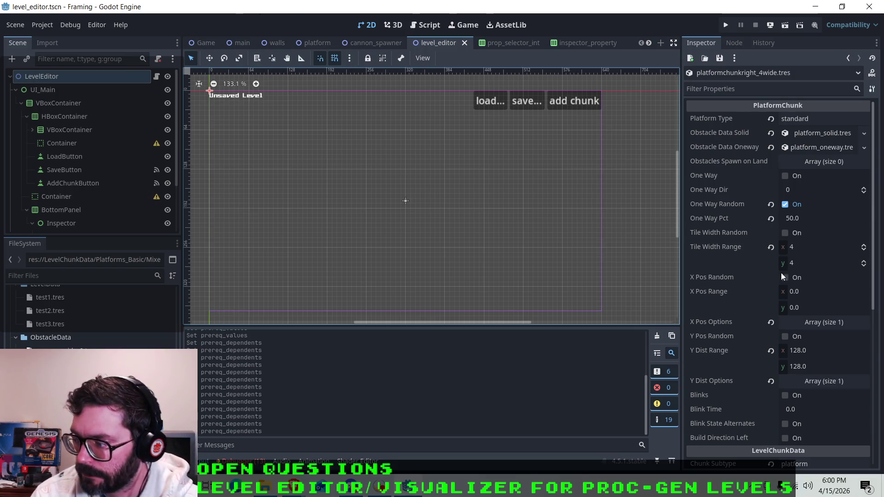
click(753, 487)
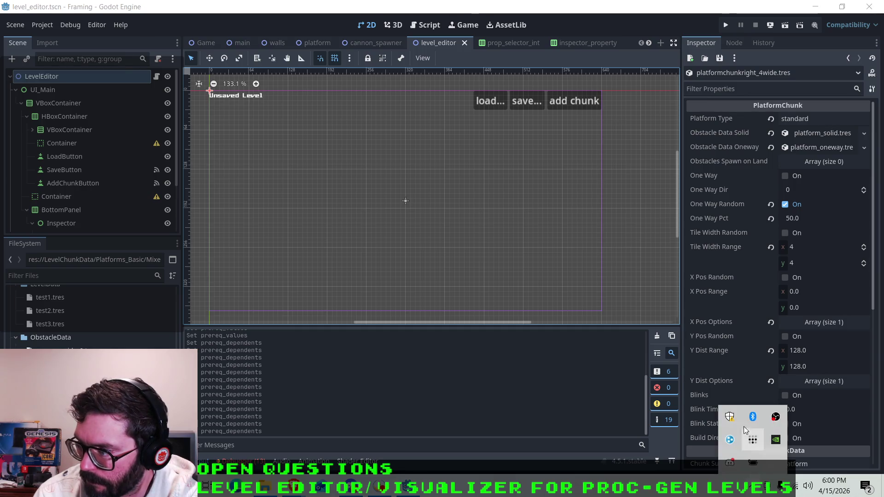
click(776, 417)
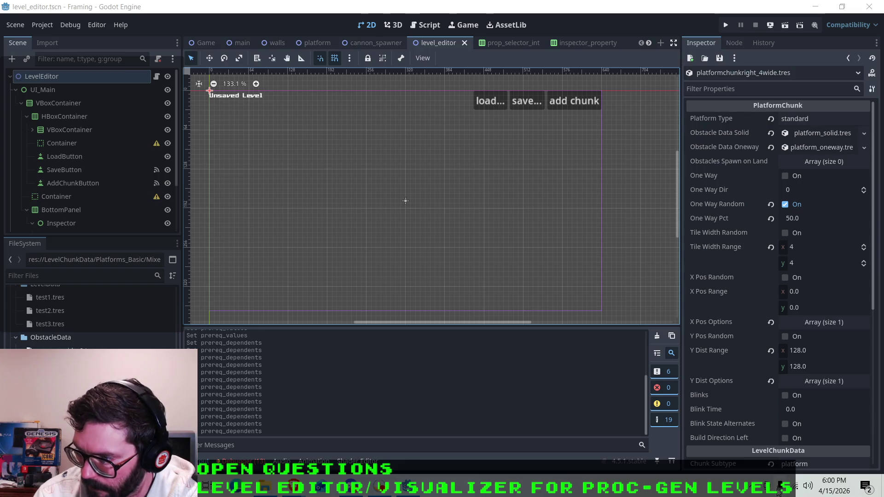
click(752, 488)
click(753, 488)
click(752, 488)
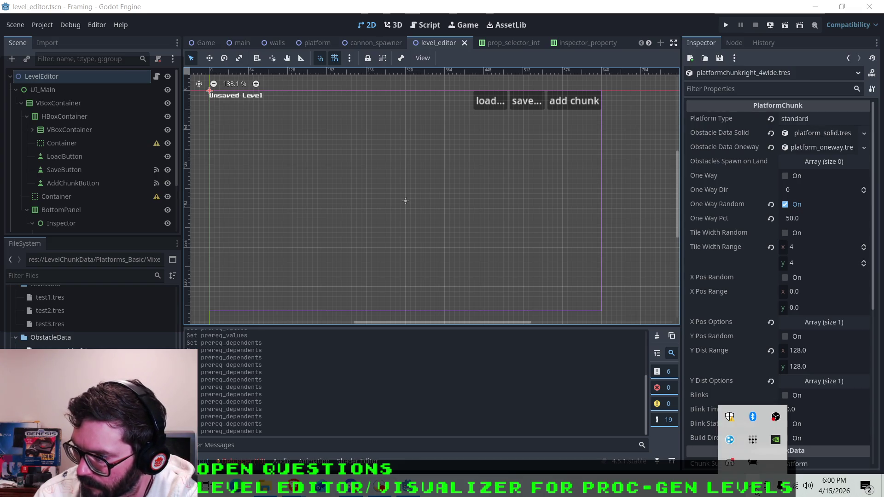
click(753, 488)
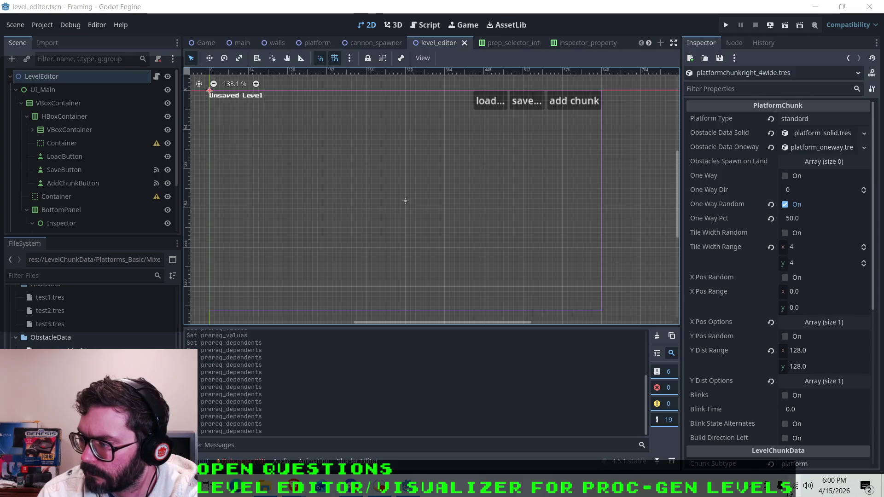
mouse_move(795, 493)
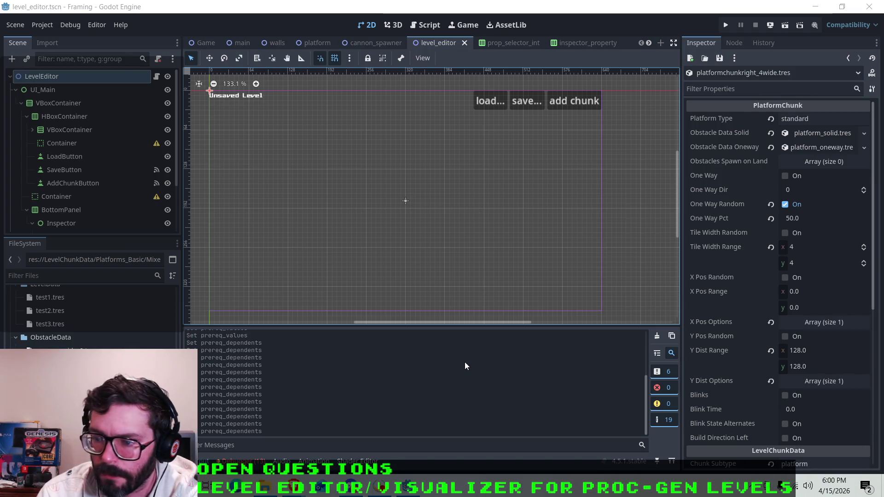
Step: Focus the output filter field and look over the Scene menu without choosing anything
click(258, 447)
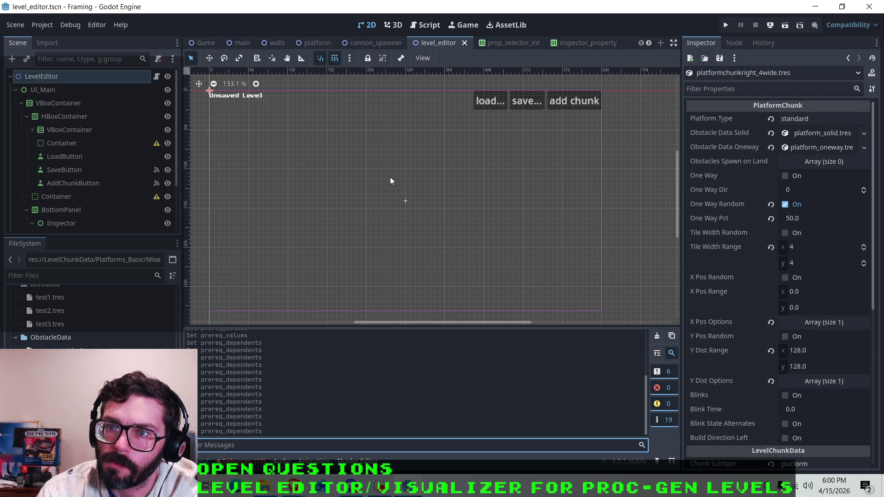
click(21, 29)
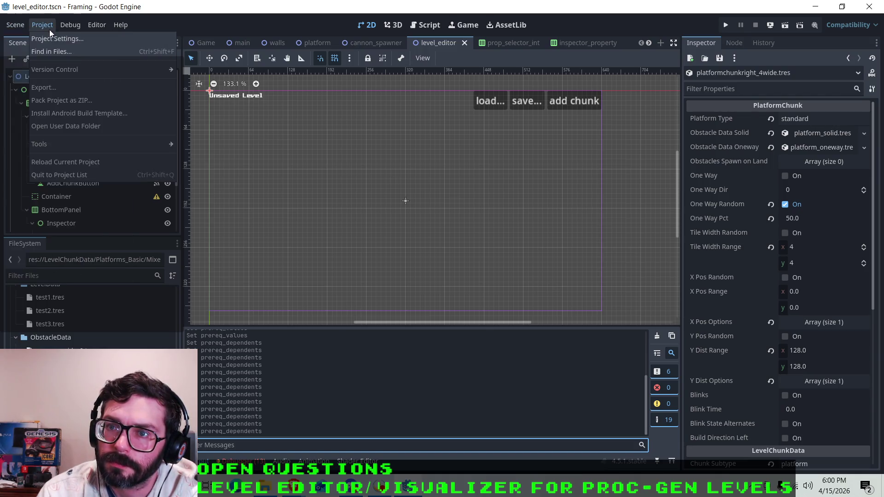
click(9, 29)
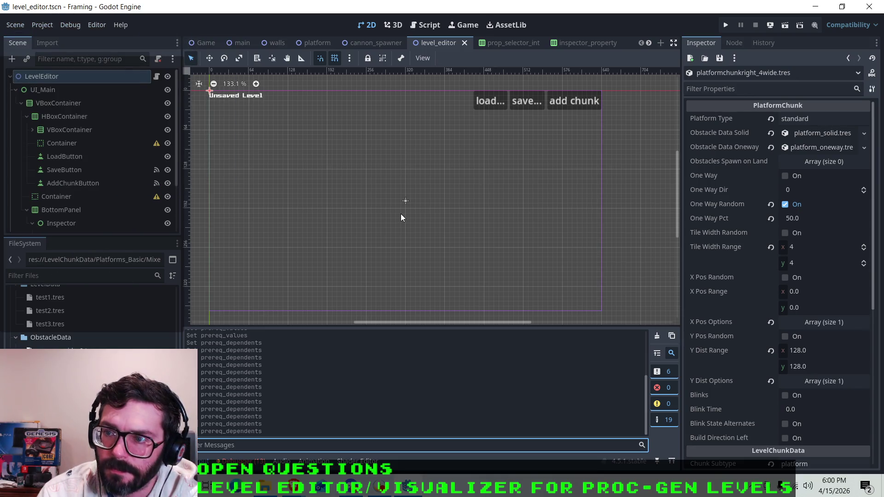
scroll(272, 187, down, 2)
scroll(244, 207, up, 2)
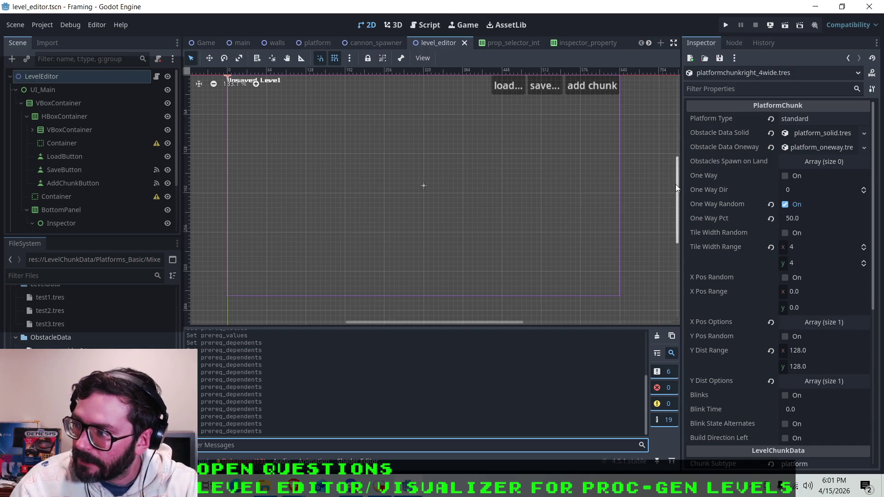
Step: Scroll the Inspector to LevelChunkData's Prereq Properties, Prereq Values and Prereq Dependents
scroll(677, 184, up, 2)
scroll(677, 183, up, 1)
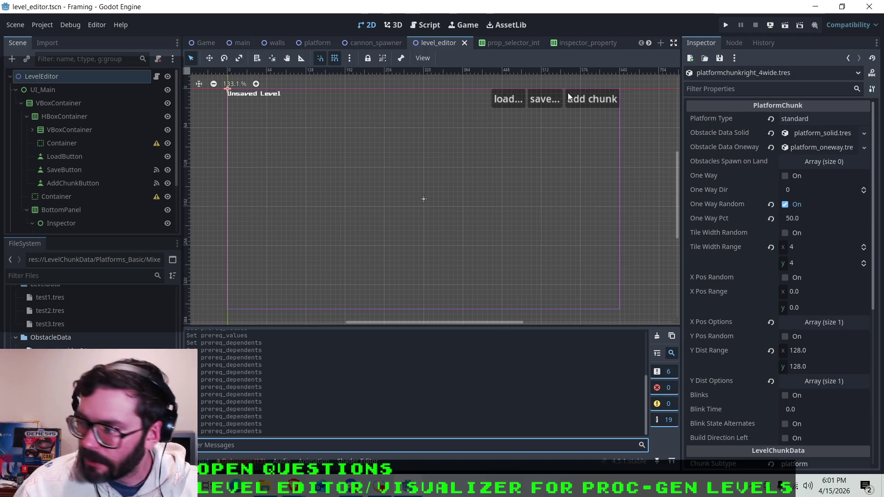
scroll(775, 248, down, 5)
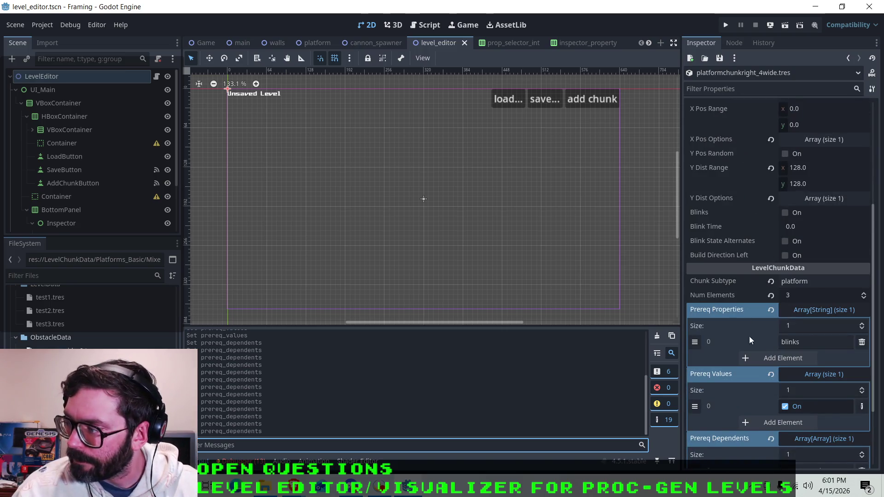
scroll(749, 337, down, 3)
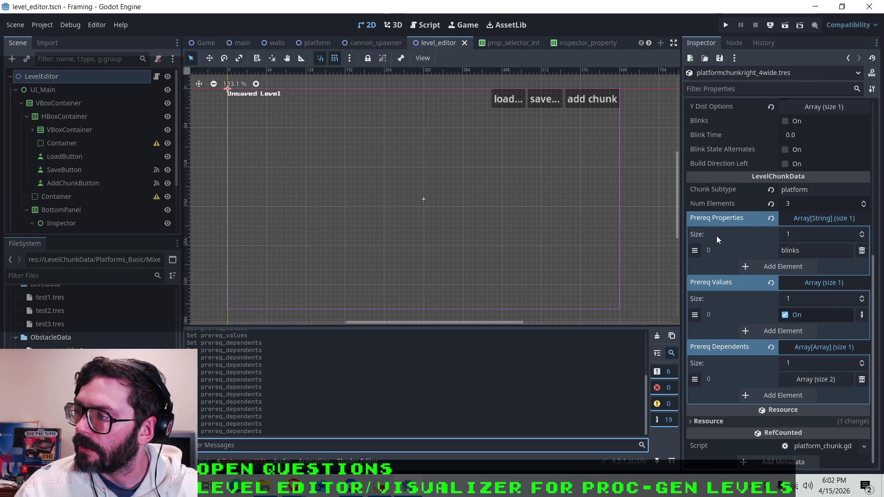
scroll(717, 275, up, 4)
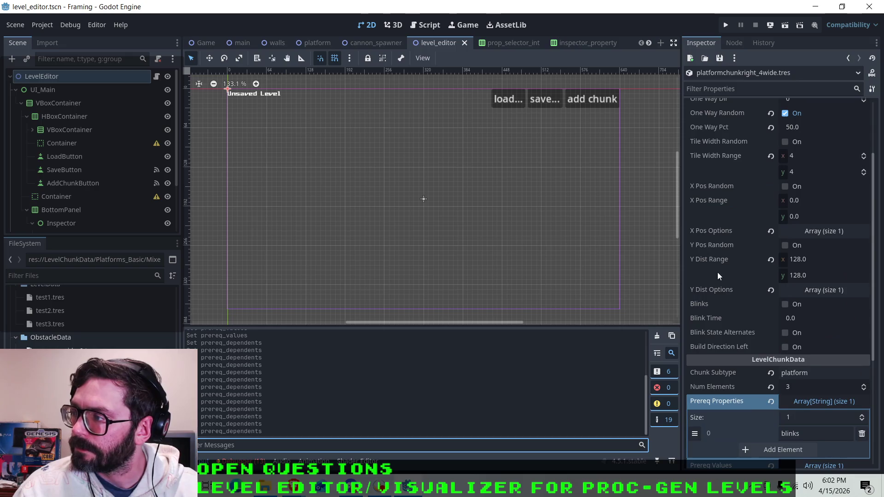
scroll(701, 304, up, 2)
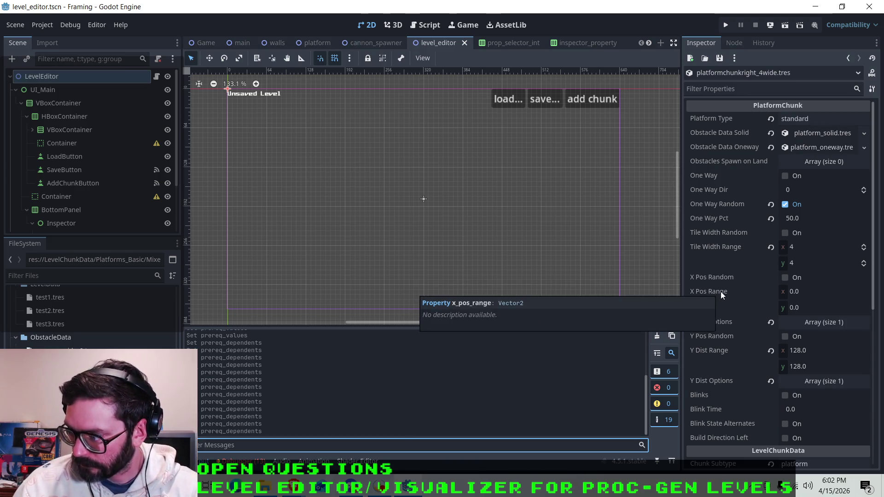
scroll(720, 291, down, 5)
scroll(729, 300, down, 3)
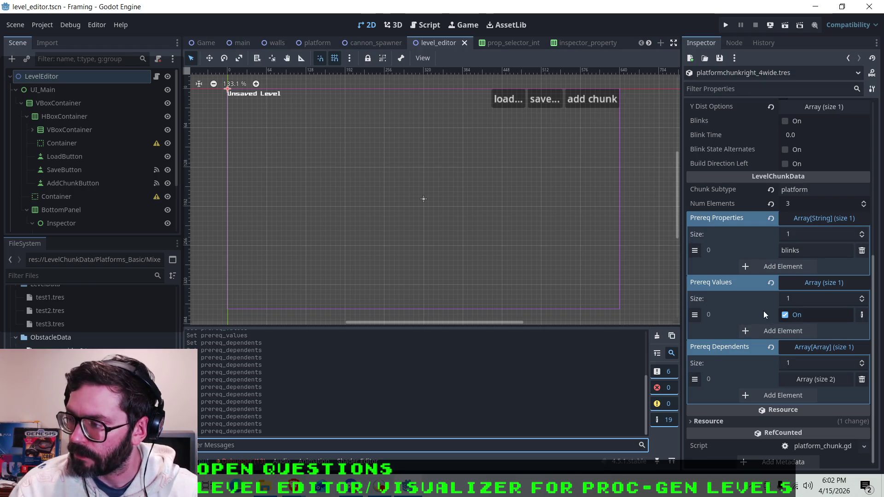
scroll(768, 303, up, 5)
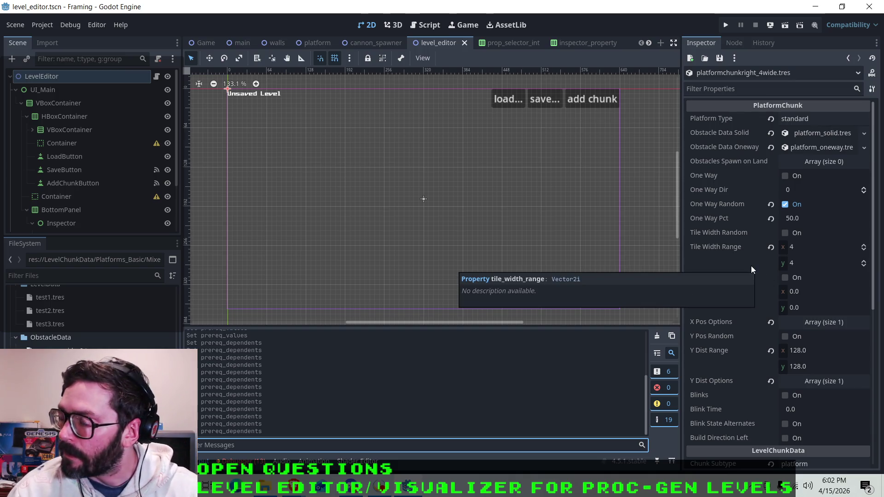
scroll(731, 265, down, 4)
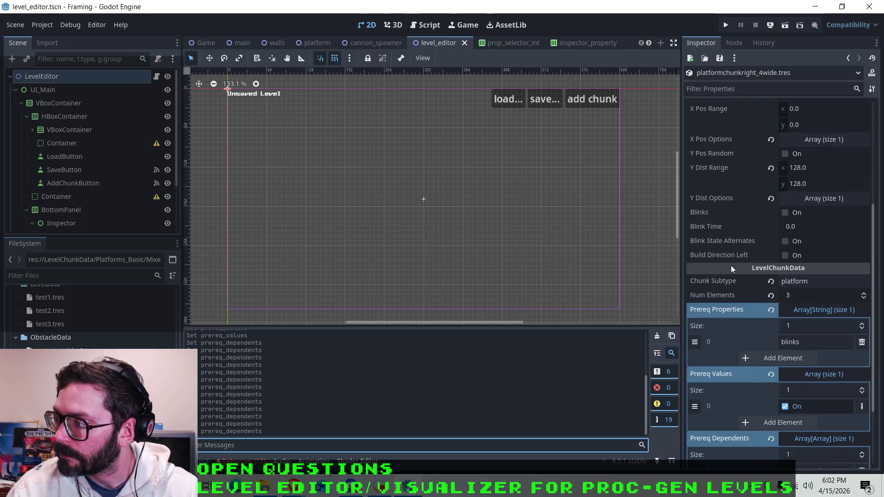
scroll(730, 265, down, 1)
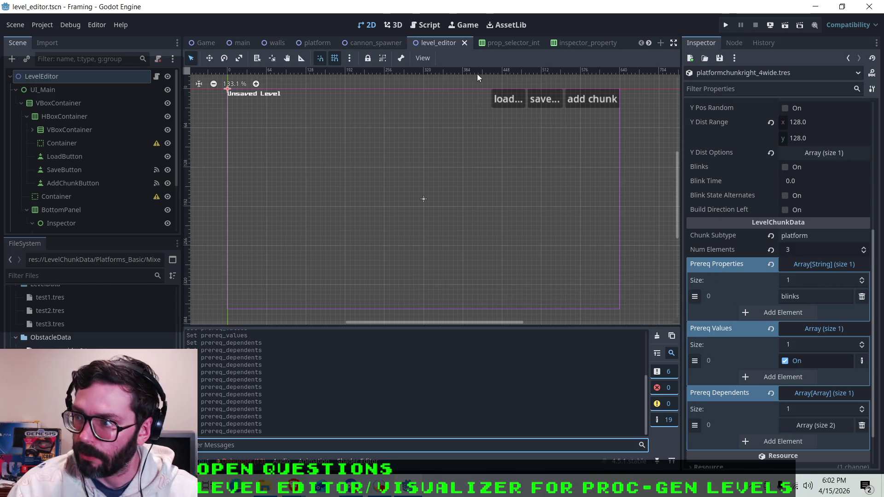
Step: Open the level_editor_chunk.gd script from the script list
click(421, 26)
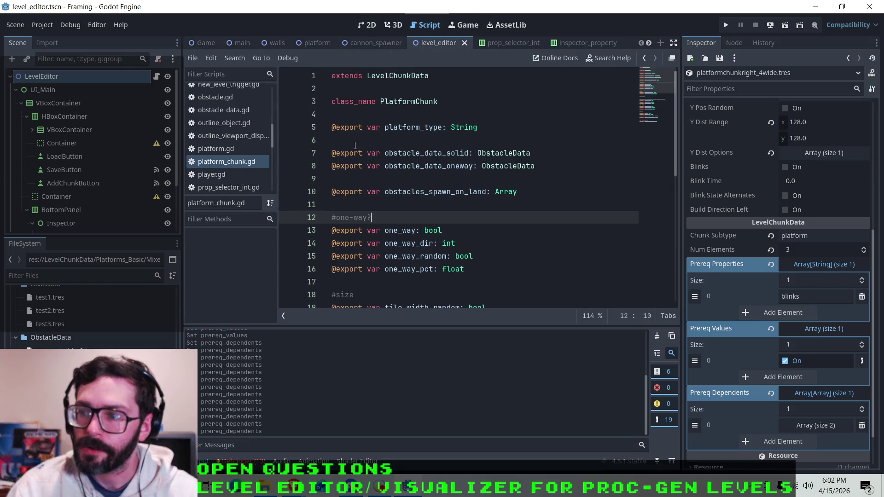
scroll(355, 145, down, 5)
scroll(355, 145, up, 5)
scroll(234, 143, up, 3)
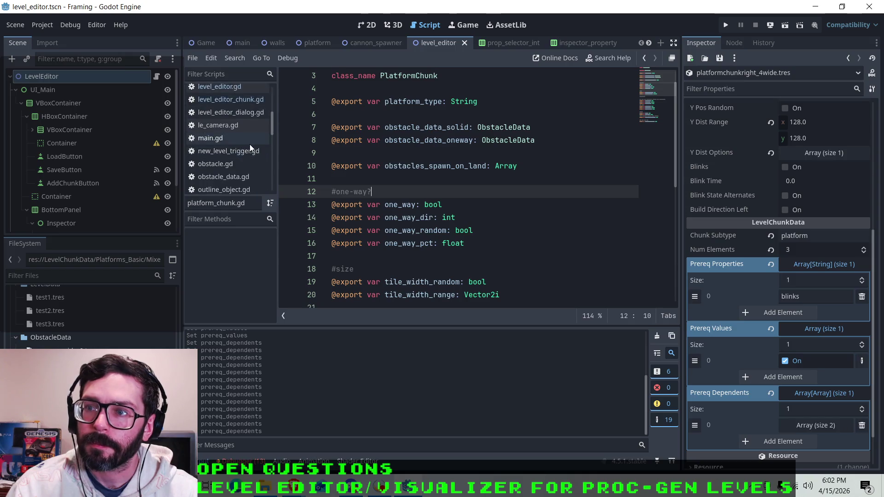
scroll(244, 139, up, 2)
click(235, 128)
scroll(431, 165, up, 5)
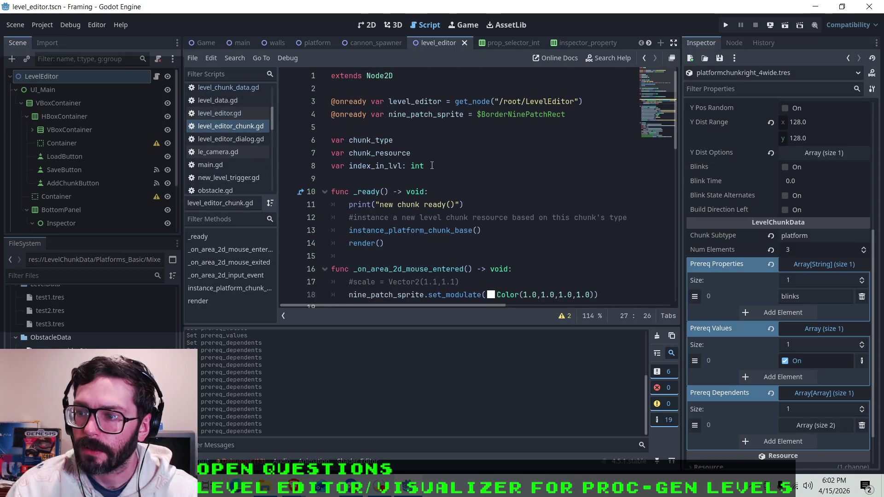
Step: Move through the variable declarations and _ready function of level_editor_chunk.gd
click(451, 166)
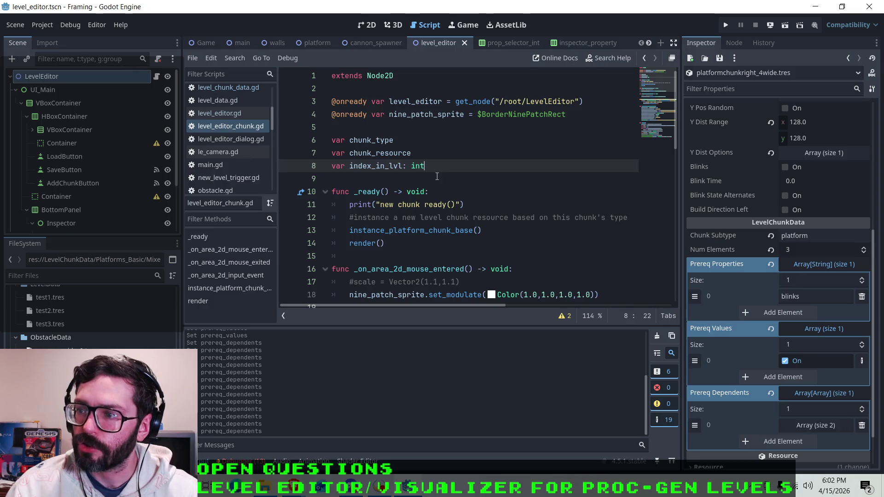
key(Down)
key(Up)
key(Down)
key(Down)
key(Down)
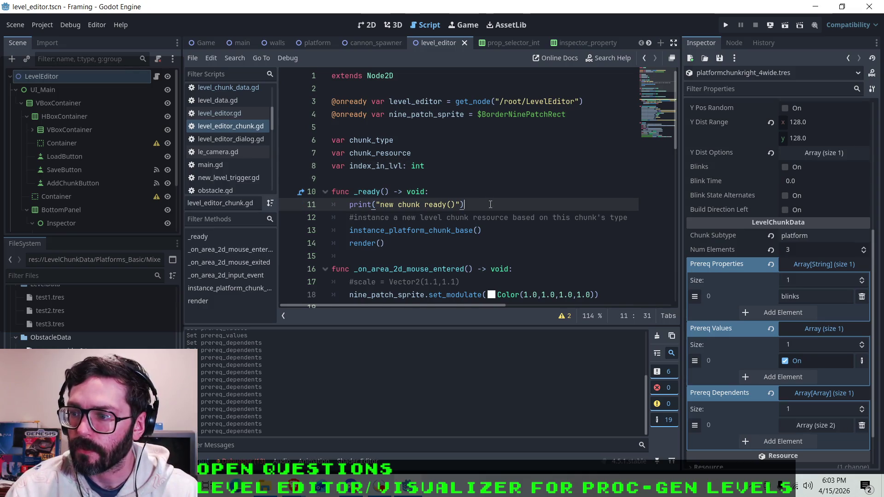
scroll(414, 175, down, 2)
click(399, 154)
click(396, 162)
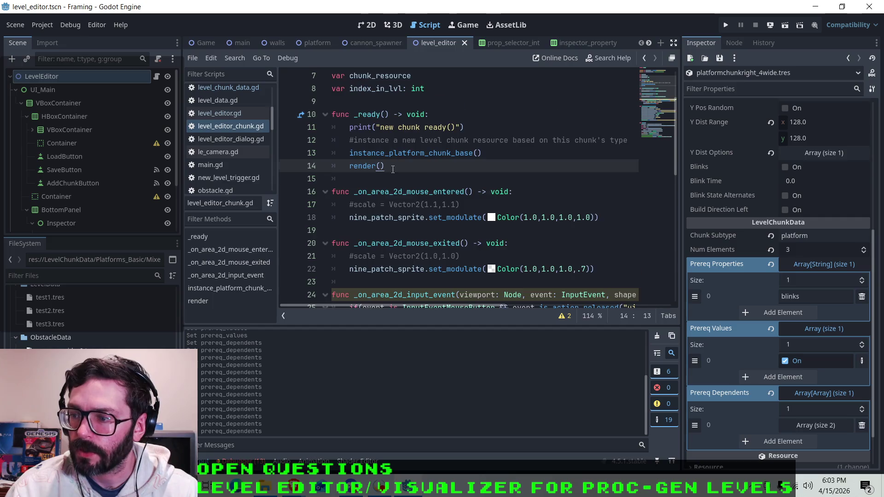
scroll(393, 169, down, 7)
Step: Insert a blank line after the num_elements assignment in instance_platform_chunk_base
click(456, 102)
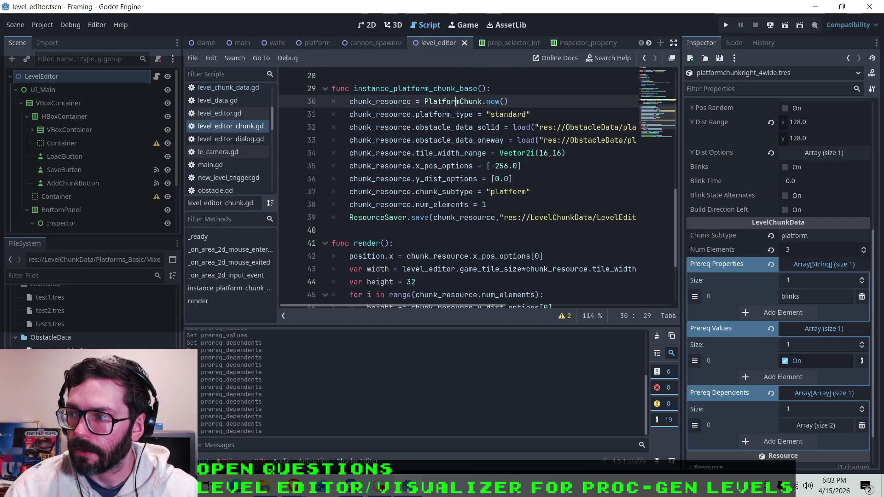
click(506, 205)
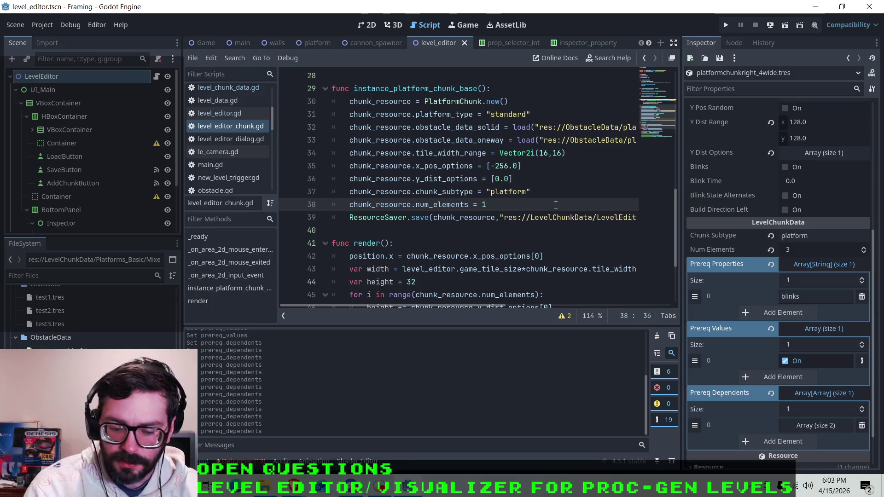
key(Return)
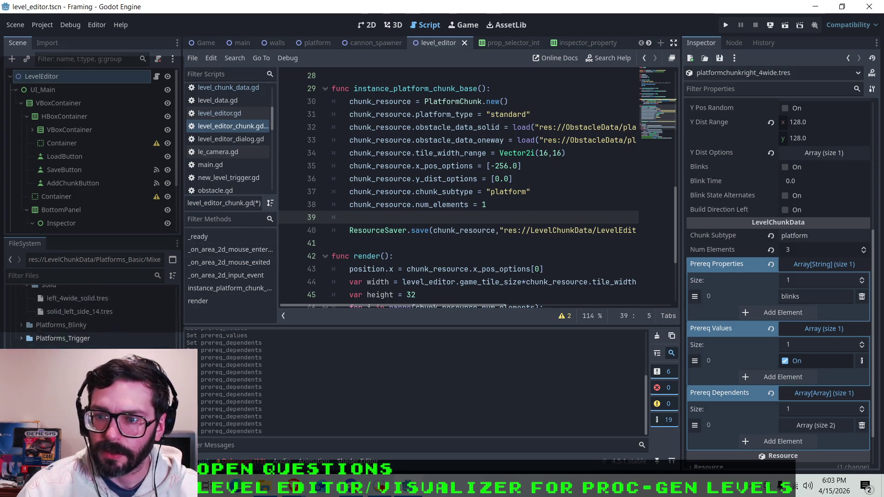
scroll(90, 343, up, 5)
scroll(90, 343, down, 3)
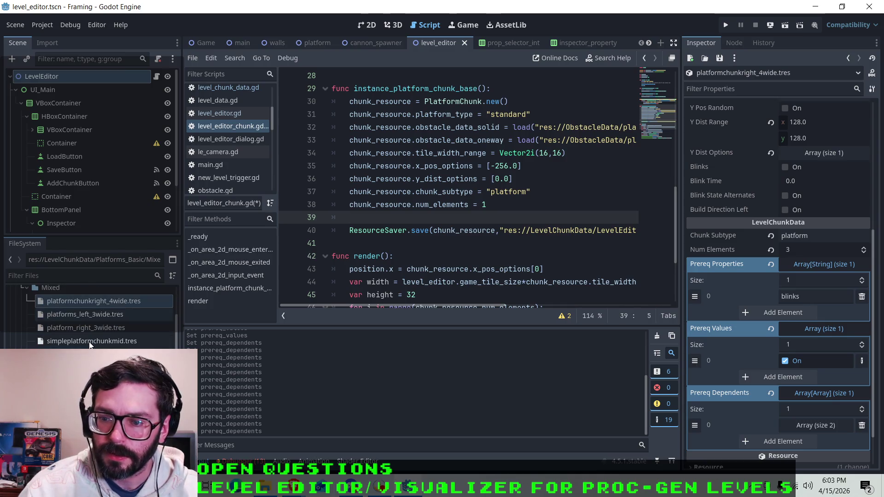
scroll(90, 343, down, 3)
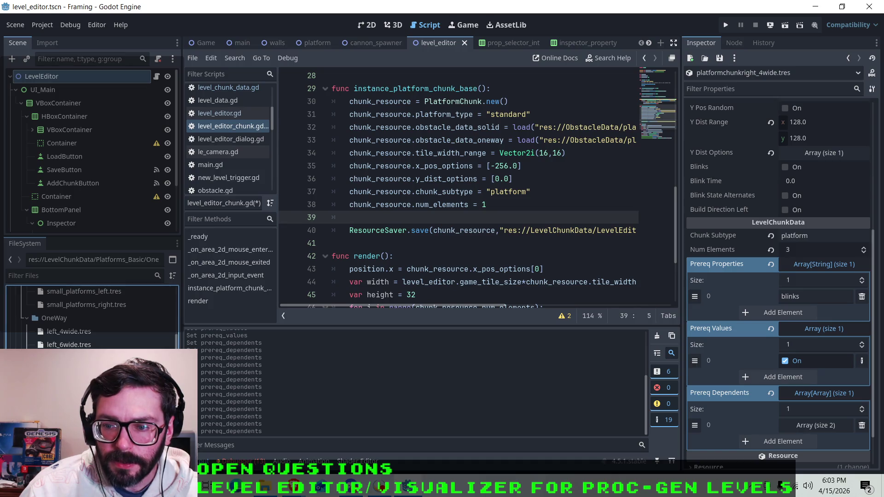
Step: Duplicate platformchunk_safety.tres and edit the copy's name to base_platformchunk.tres
right_click(71, 345)
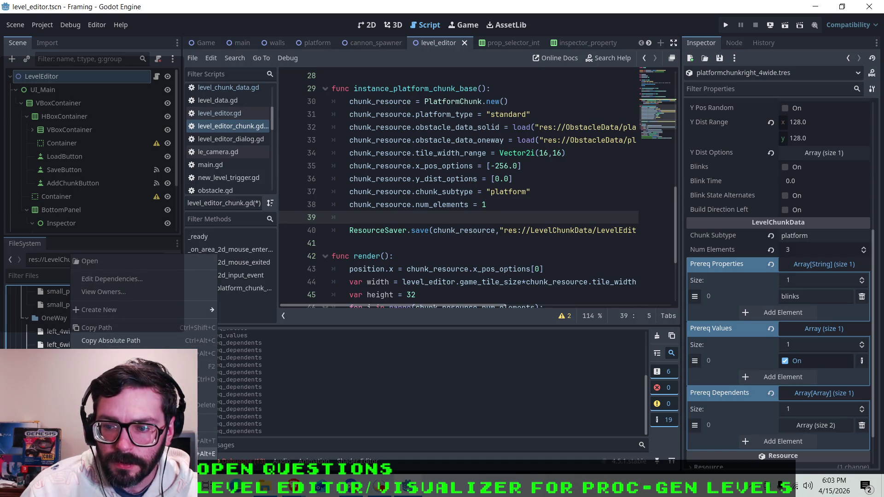
click(115, 379)
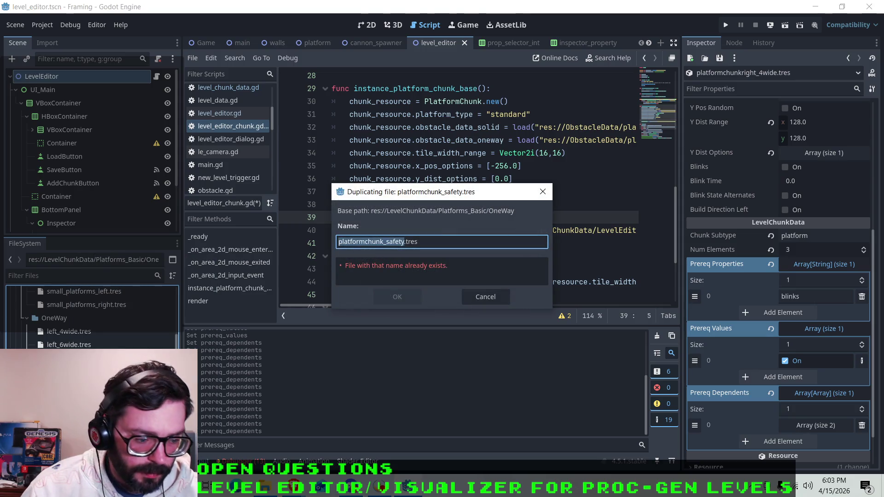
drag(405, 242, 392, 241)
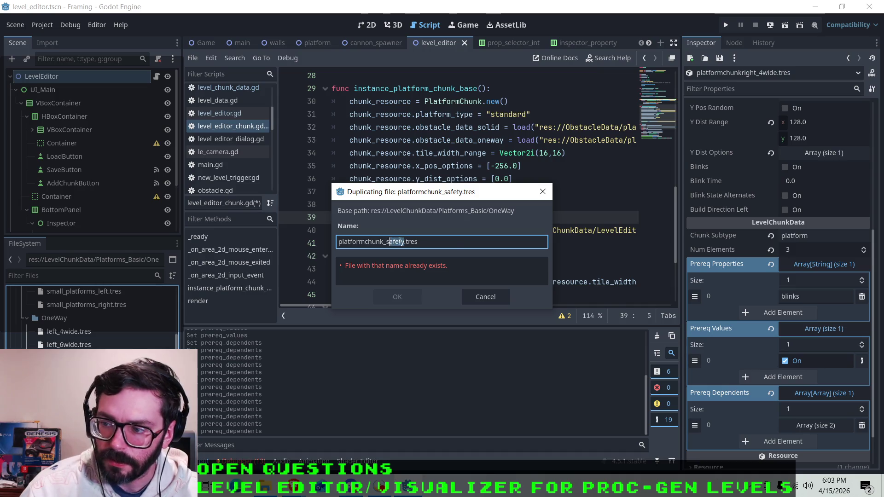
key(BackSpace)
key(BackSpace)
key(BackSpace)
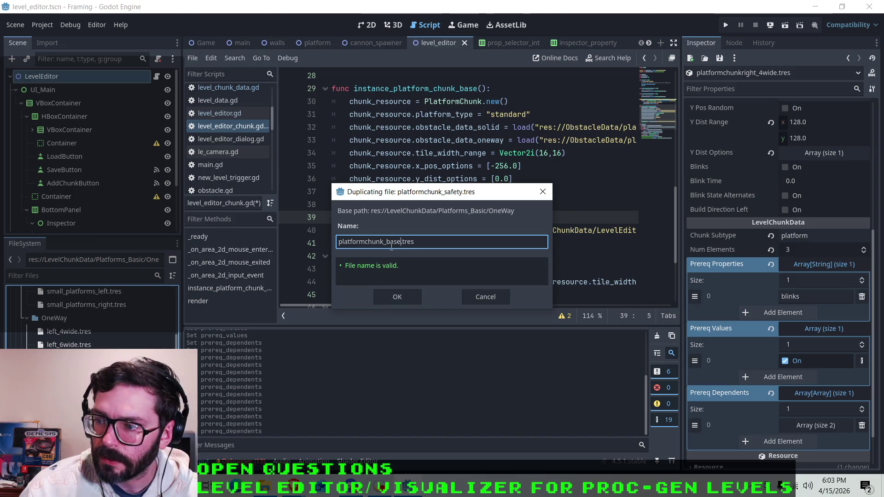
key(shift+Left)
key(shift+Left)
key(shift+Left)
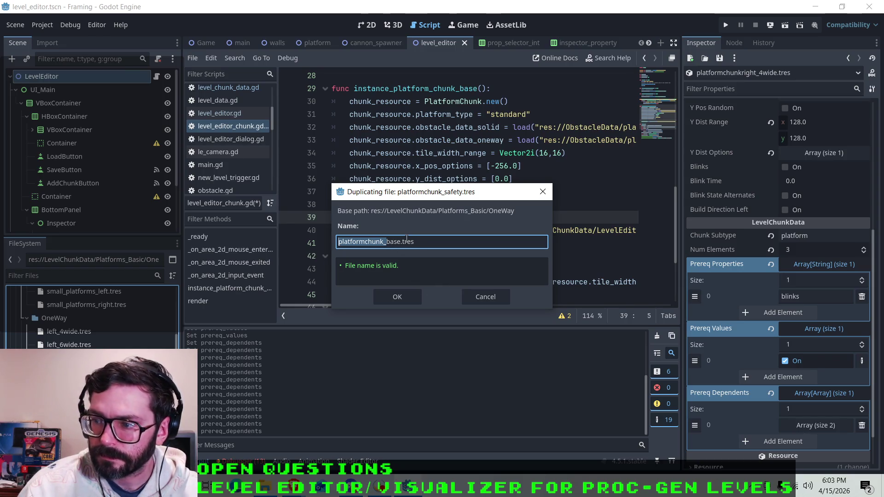
key(BackSpace)
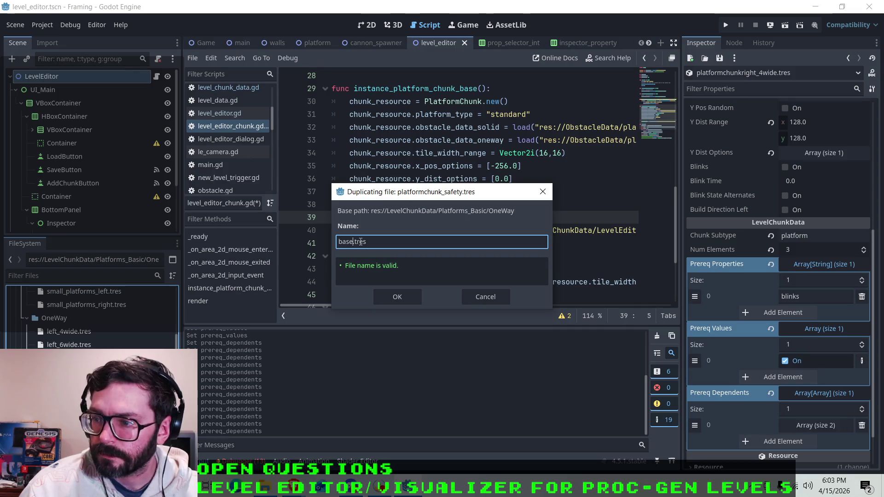
text(_platform_)
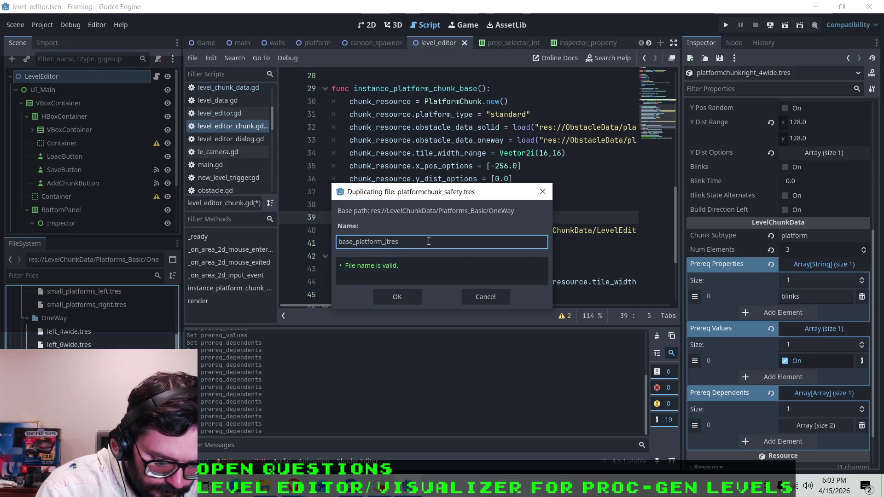
key(BackSpace)
text(chunk)
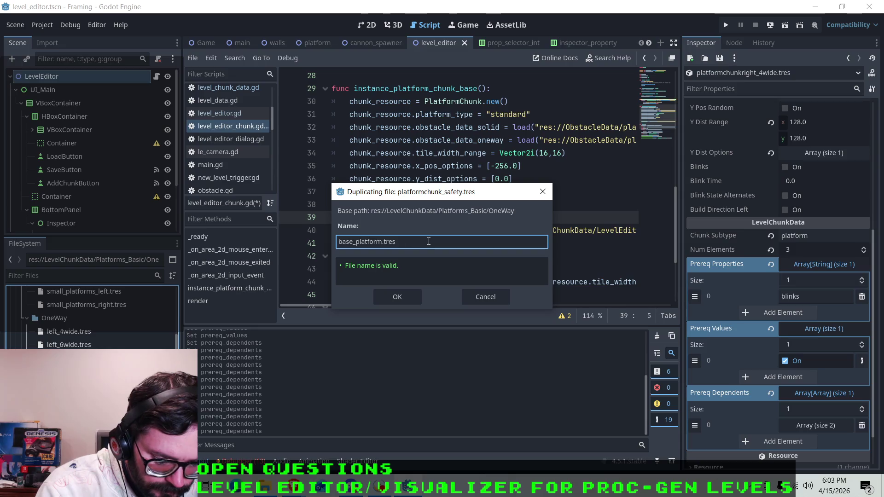
Step: Confirm the duplicate and open the new base_platformchunk.tres
click(404, 299)
click(82, 332)
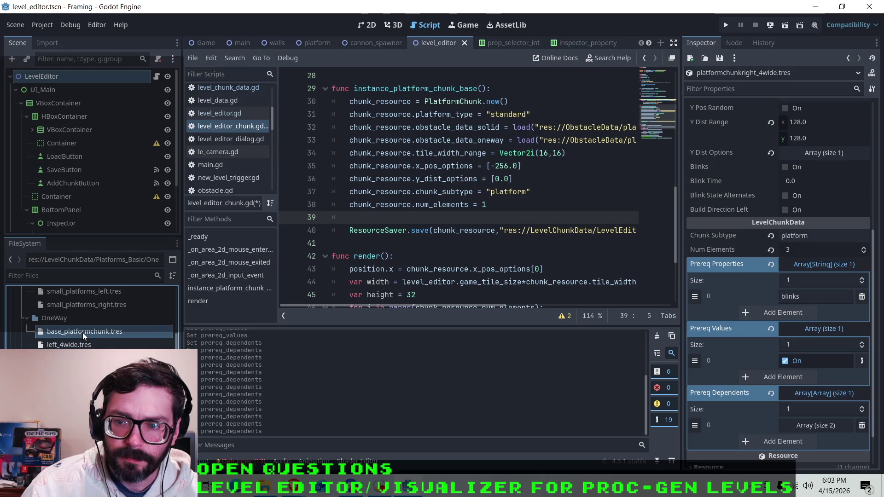
right_click(82, 332)
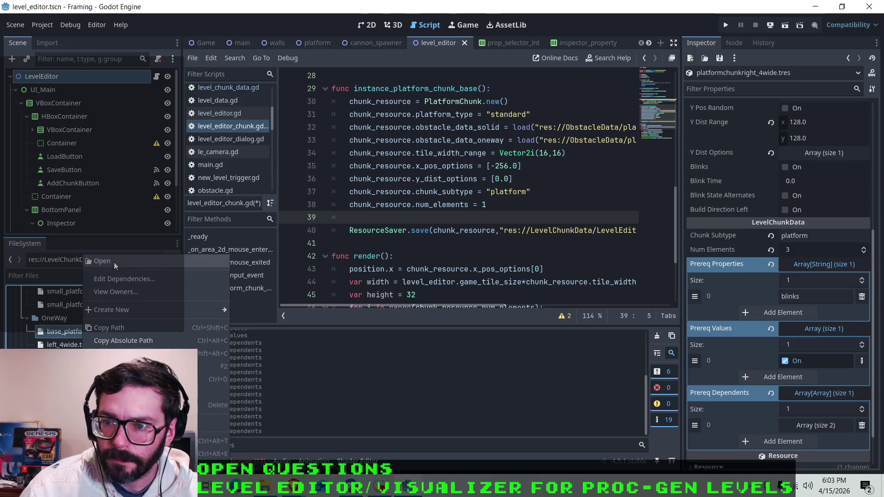
click(114, 261)
Step: Expand the empty Prereq Dependents, Prereq Values and Prereq Properties arrays in the Inspector
scroll(766, 310, down, 5)
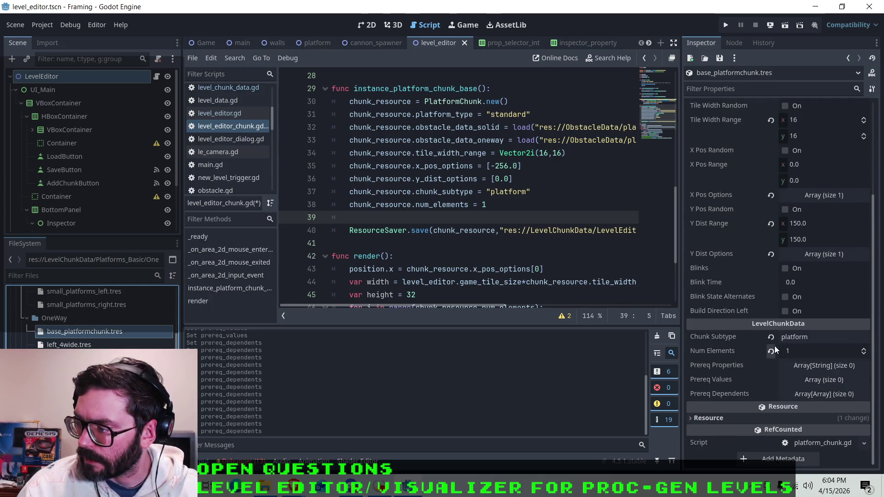
click(811, 394)
click(809, 379)
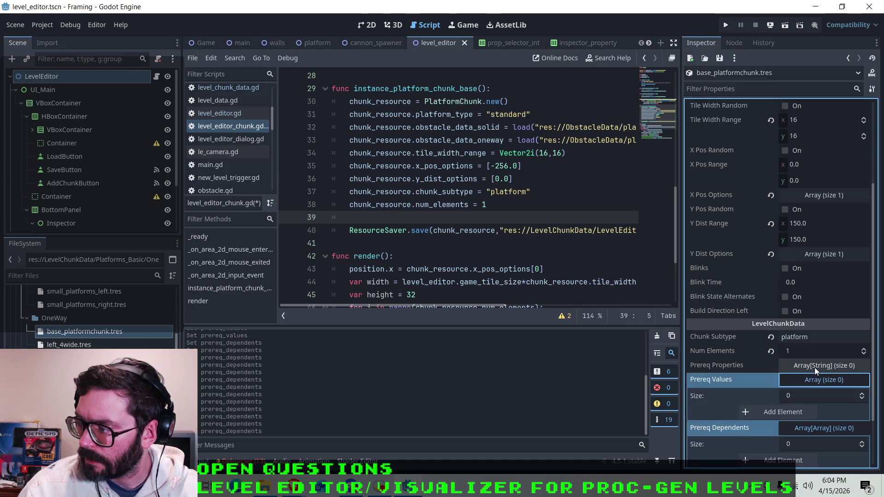
click(813, 365)
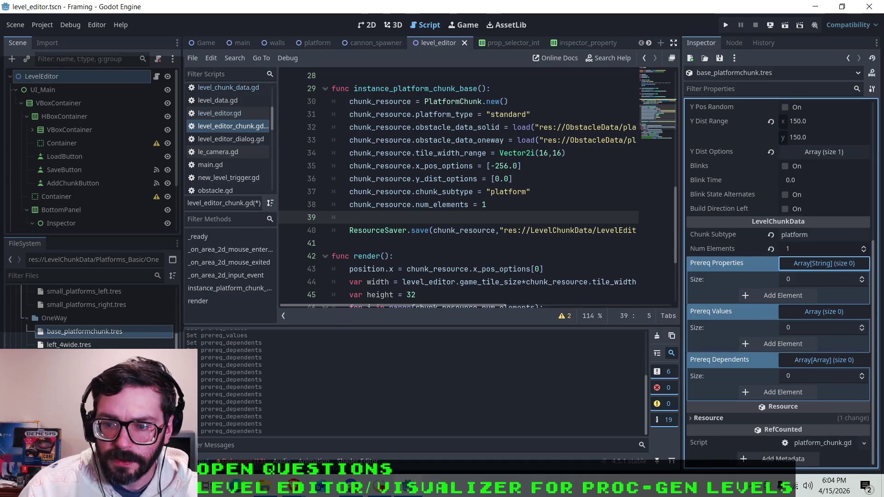
Step: Copy Prereq Properties from platformchunkright_4wide.tres and paste them into base_platformchunk.tres
scroll(106, 322, up, 3)
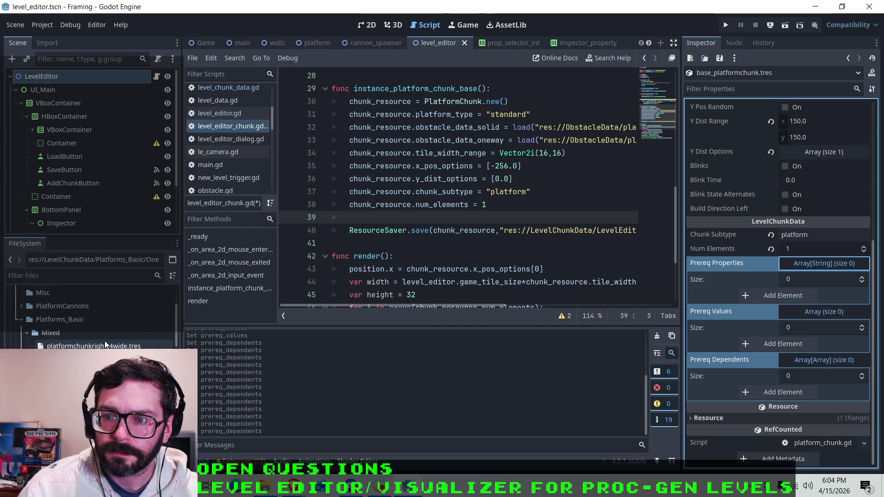
right_click(77, 345)
click(99, 260)
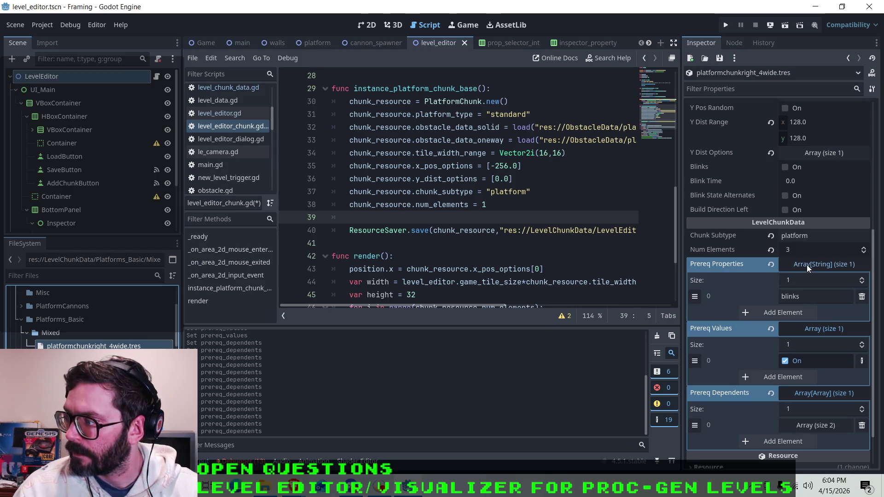
right_click(722, 266)
click(753, 277)
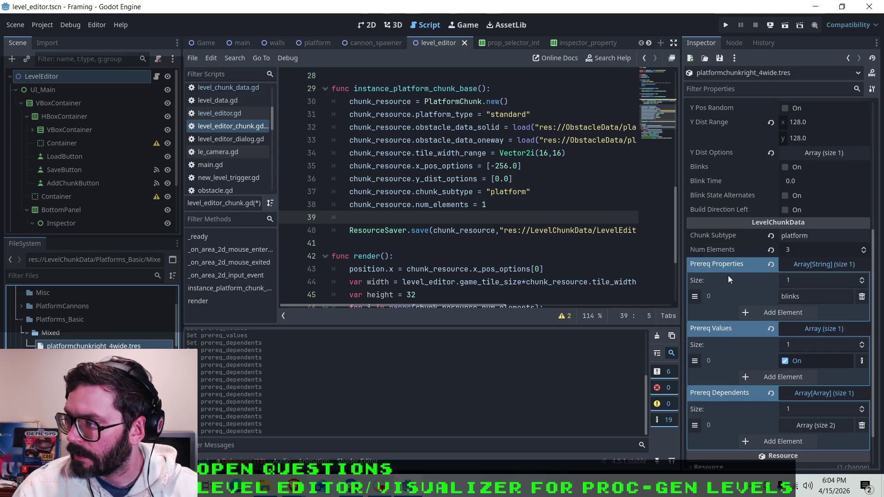
scroll(92, 318, down, 2)
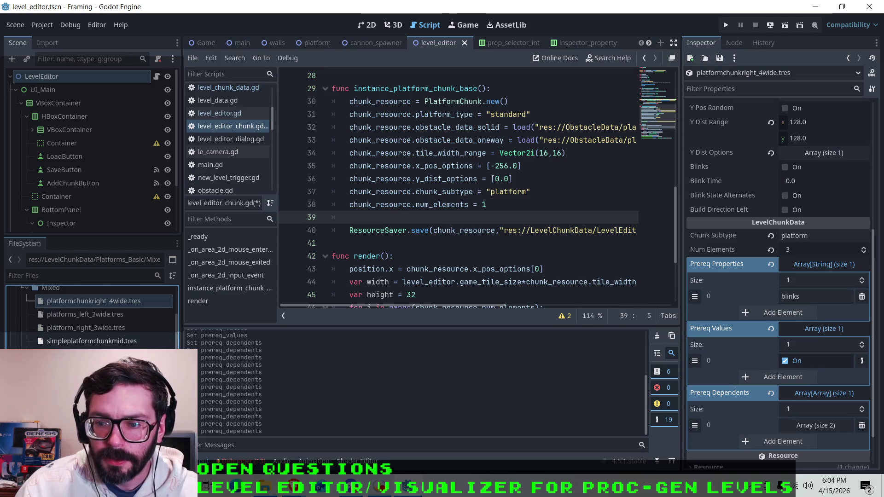
right_click(99, 327)
click(134, 259)
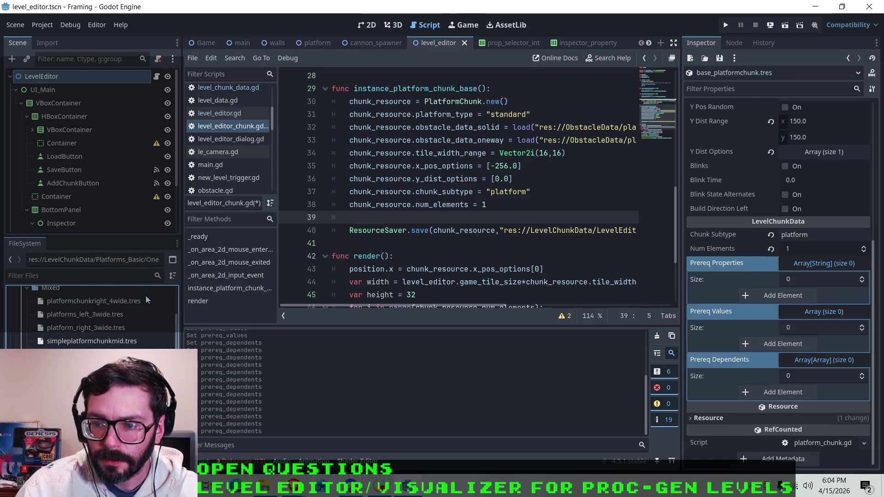
right_click(739, 263)
click(764, 289)
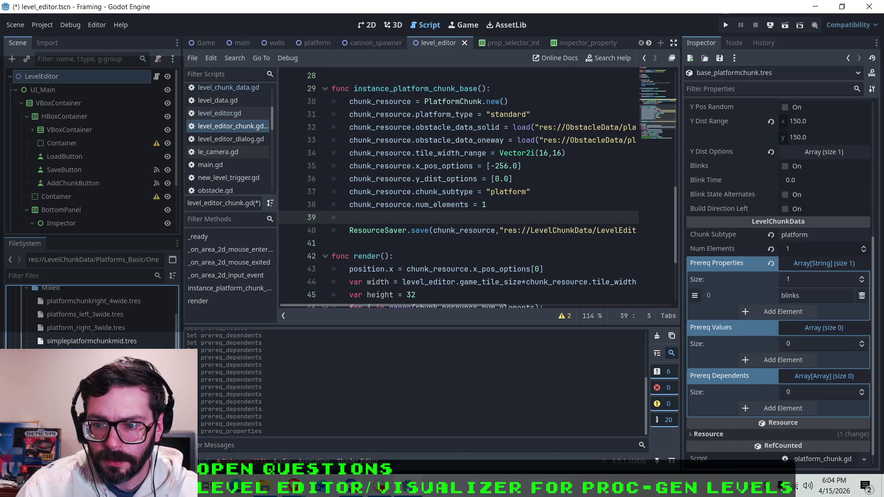
Step: Copy Prereq Values from platformchunkright_4wide.tres and paste them into base_platformchunk.tres
right_click(85, 304)
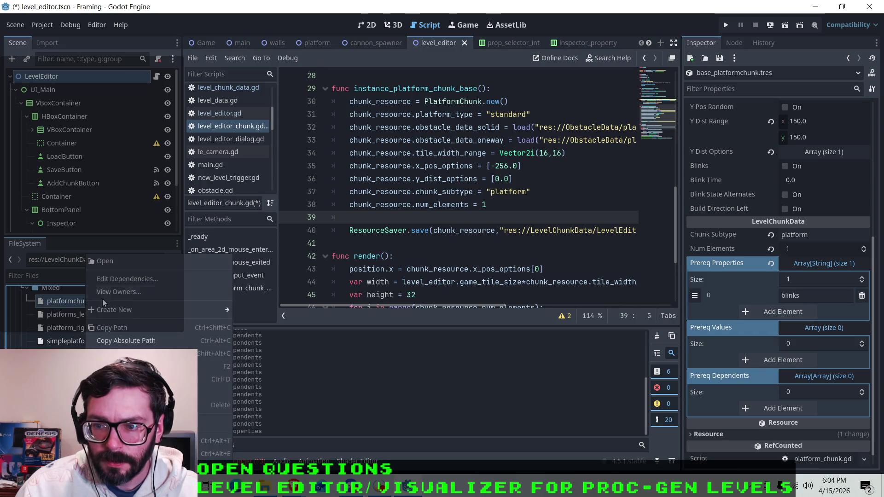
click(117, 261)
right_click(729, 328)
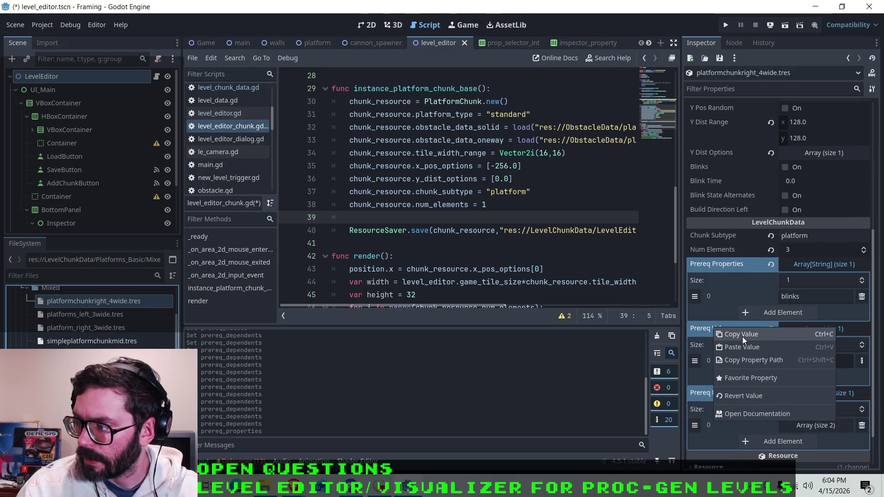
click(759, 342)
right_click(92, 367)
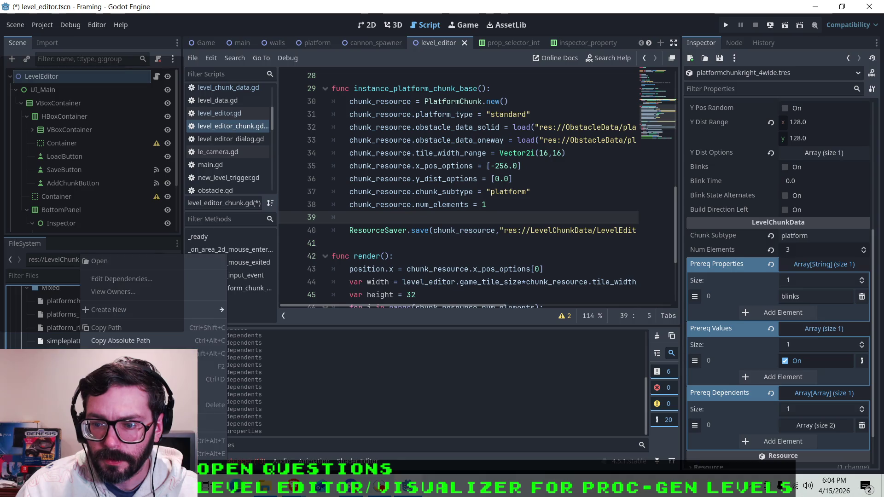
click(114, 261)
right_click(731, 330)
click(753, 350)
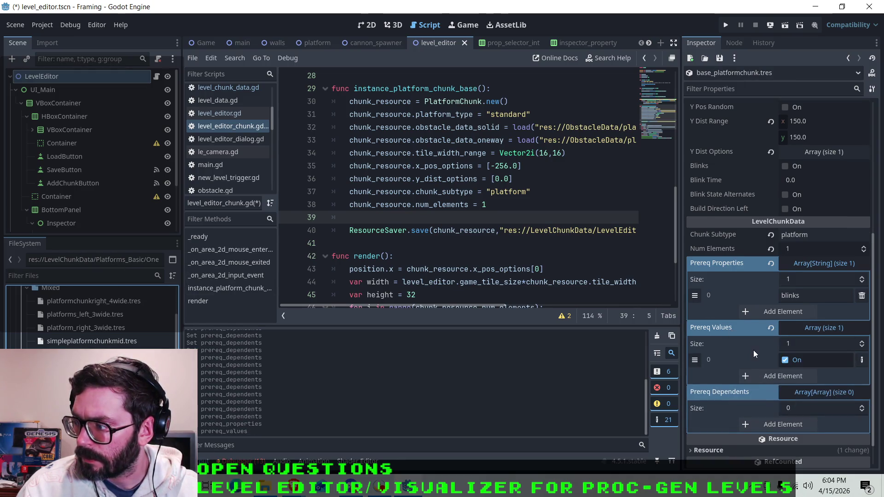
Step: Copy Prereq Dependents from platformchunkright_4wide.tres and paste them into base_platformchunk.tres
right_click(100, 301)
click(119, 261)
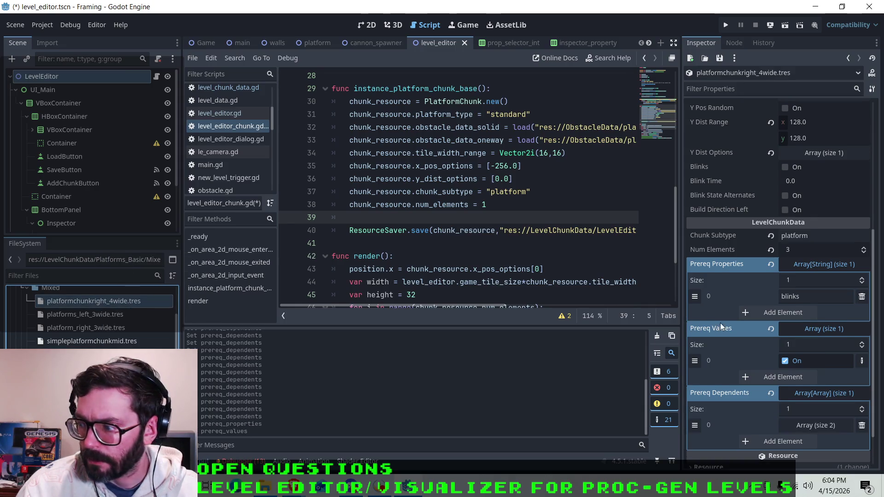
right_click(717, 392)
click(742, 388)
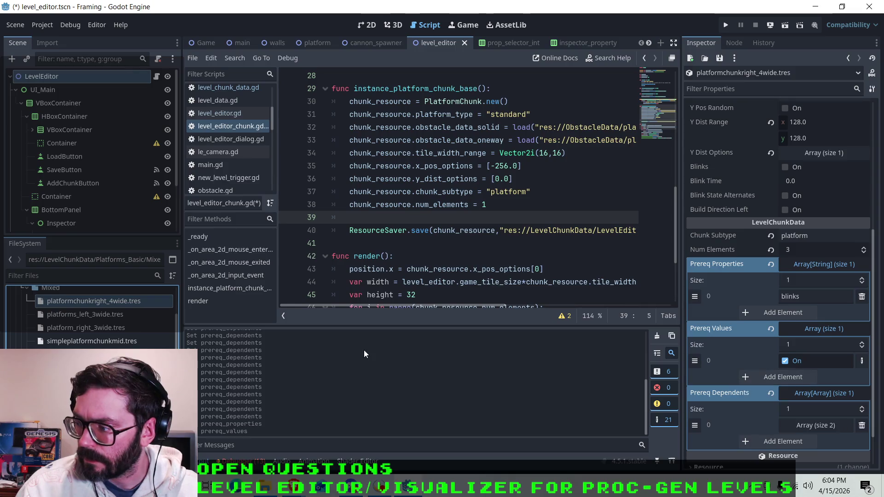
right_click(38, 343)
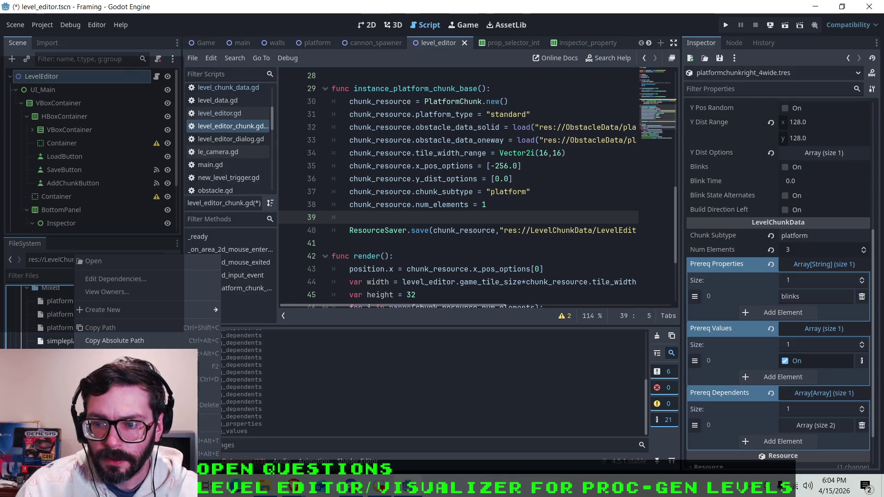
click(93, 266)
scroll(749, 341, down, 2)
right_click(720, 360)
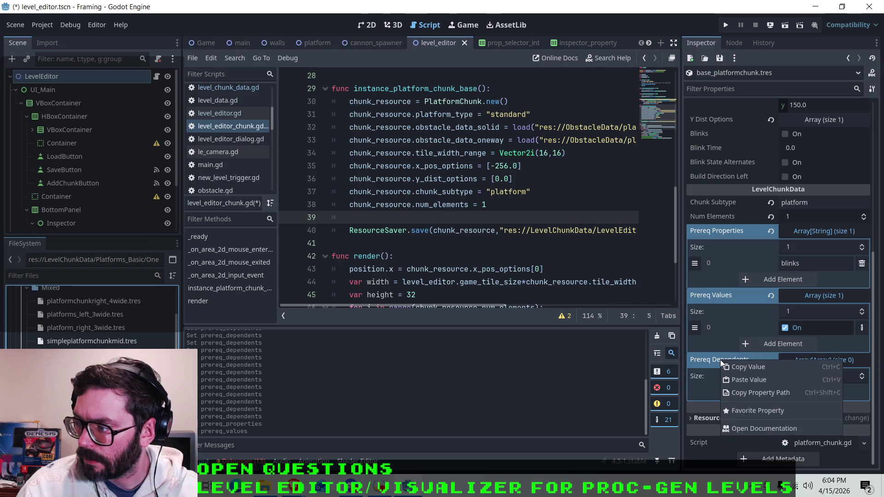
click(750, 379)
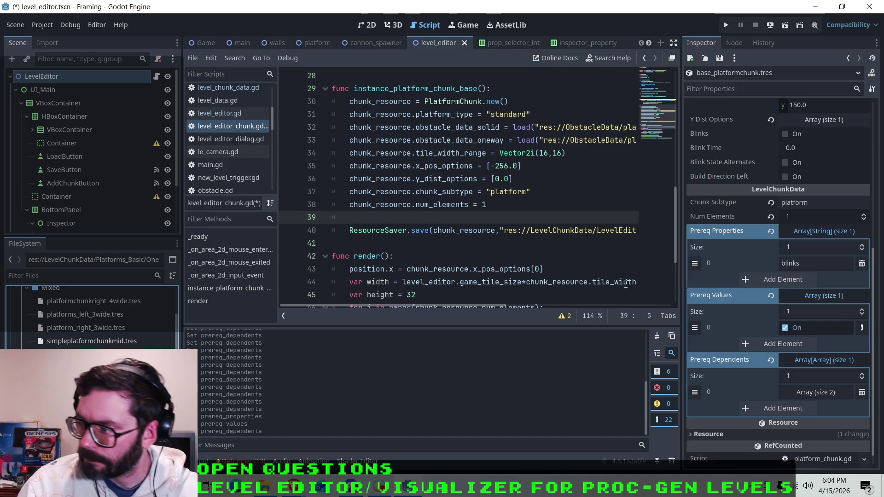
scroll(712, 309, down, 1)
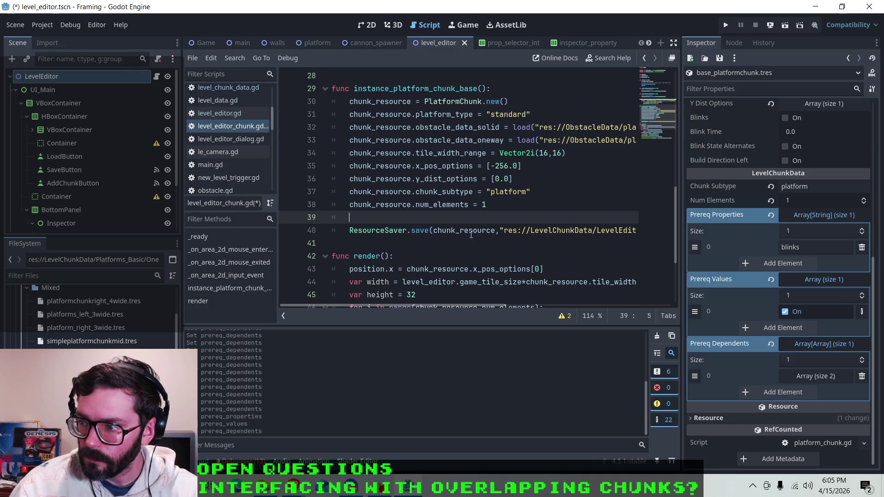
Step: Put the caret on blank line 39 and dismiss a FileSystem context menu
click(468, 219)
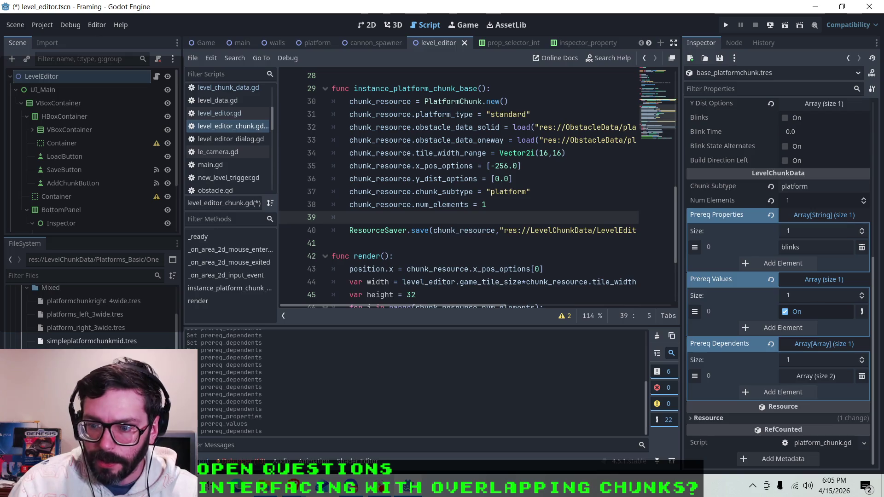
right_click(102, 341)
key(Escape)
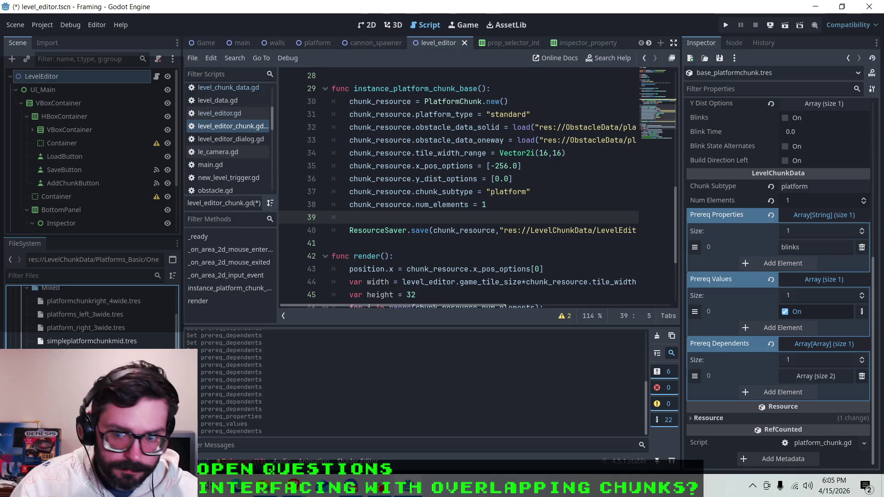
Step: Enlarge the FileSystem dock and scroll the Inspector to the One Way settings
drag(97, 238, 96, 174)
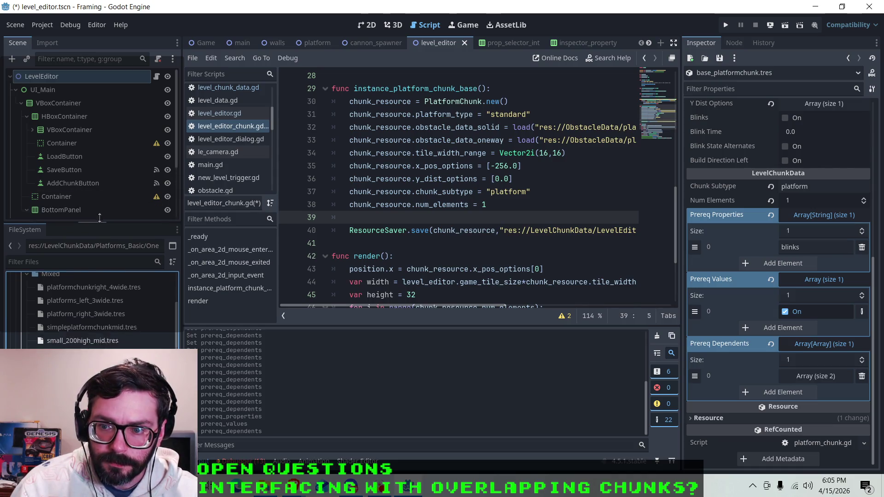
scroll(83, 285, down, 5)
scroll(67, 334, up, 3)
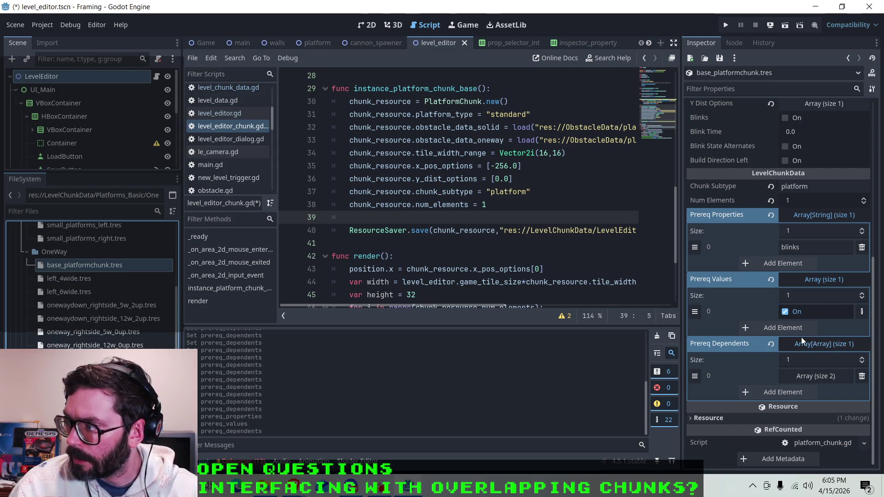
scroll(736, 276, up, 5)
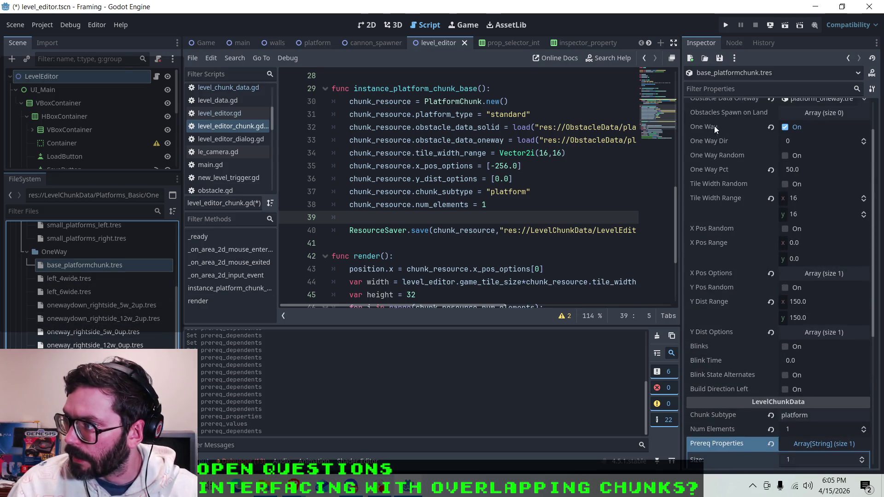
mouse_move(713, 124)
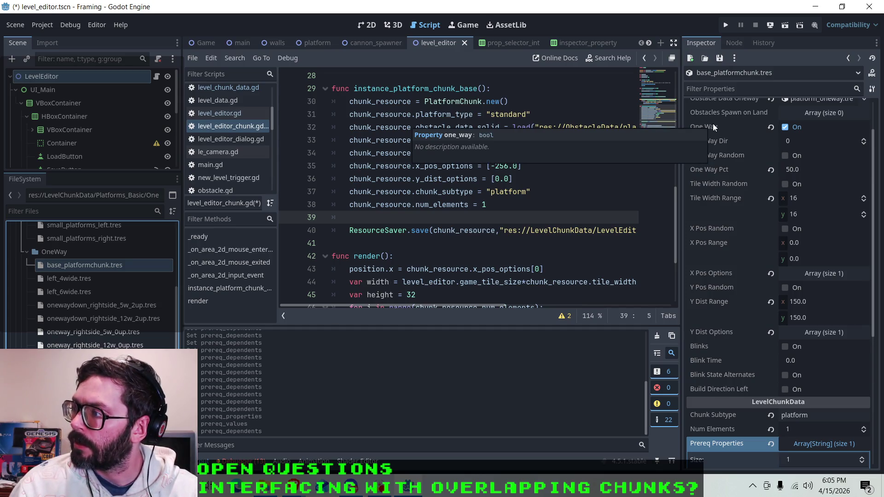